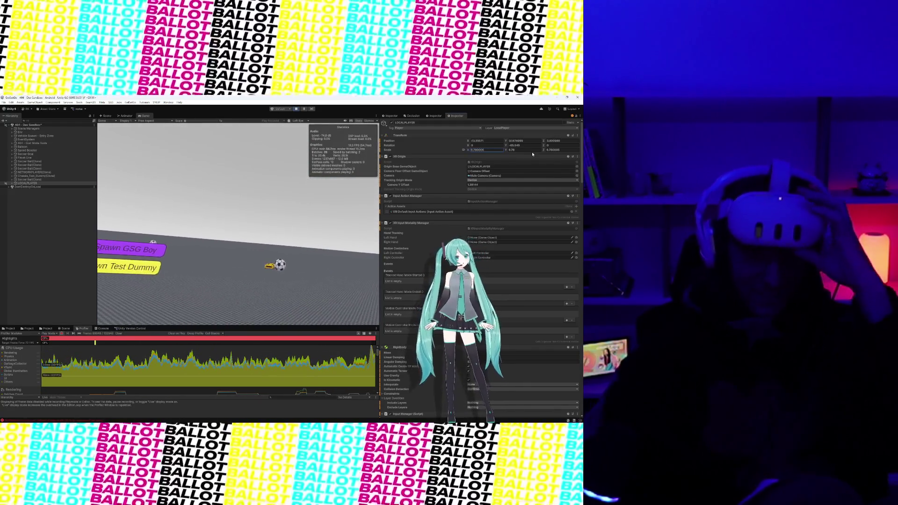
Switch to the Scene view and select NETWORKPLAYER(Clone) in the Hierarchy.
click(105, 116)
click(53, 172)
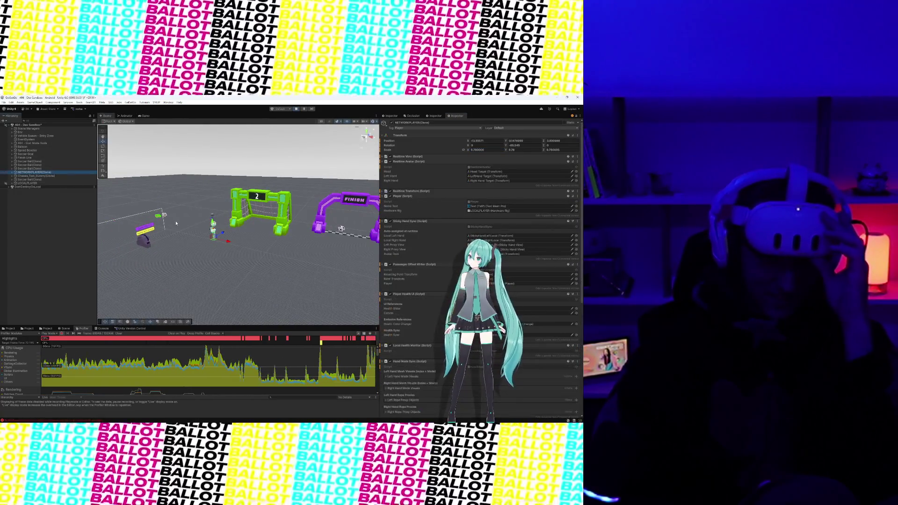
key(f)
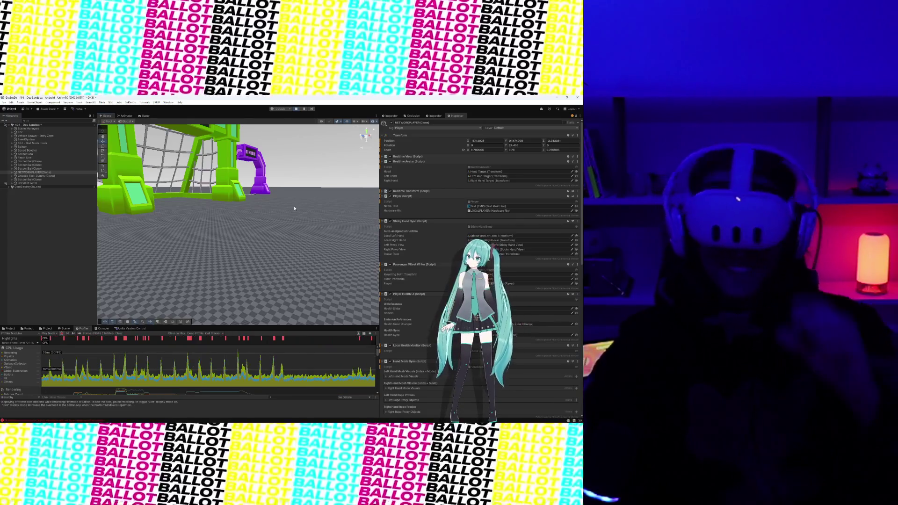
click(296, 108)
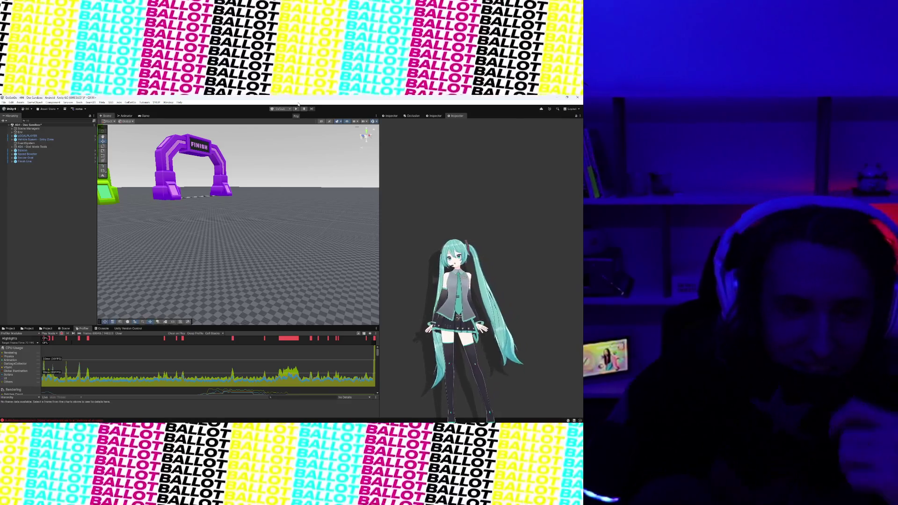
Zoom and orbit the Scene view to frame the green goal, FINISH arch and spawn signs.
scroll(154, 170, up, 1)
scroll(153, 170, down, 3)
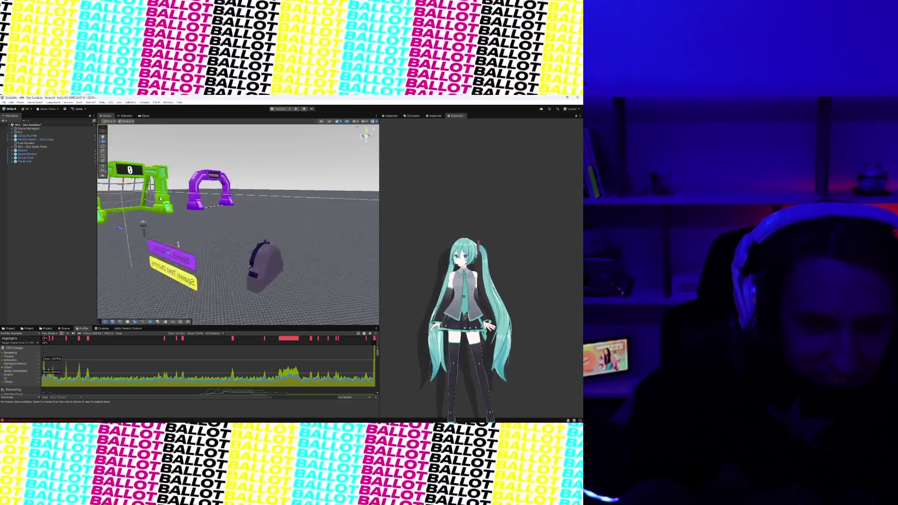
scroll(154, 169, up, 3)
drag(153, 169, 201, 209)
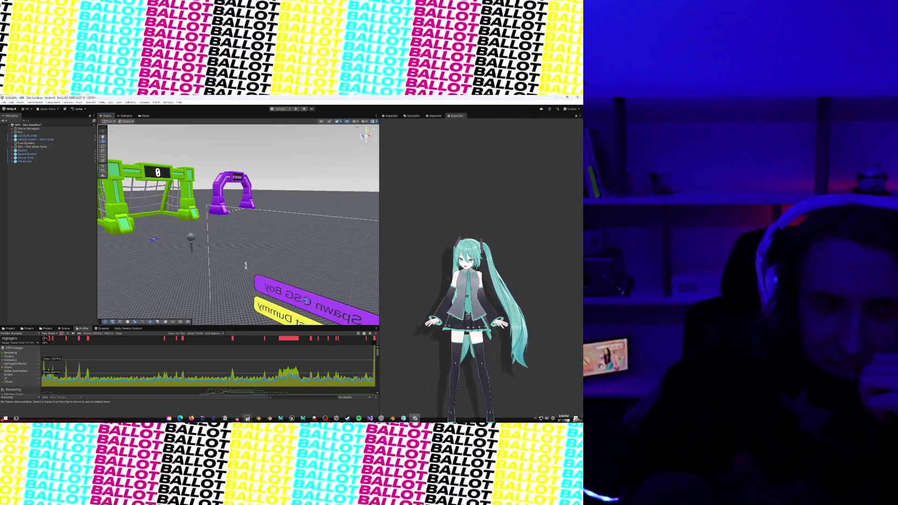
mouse_move(314, 419)
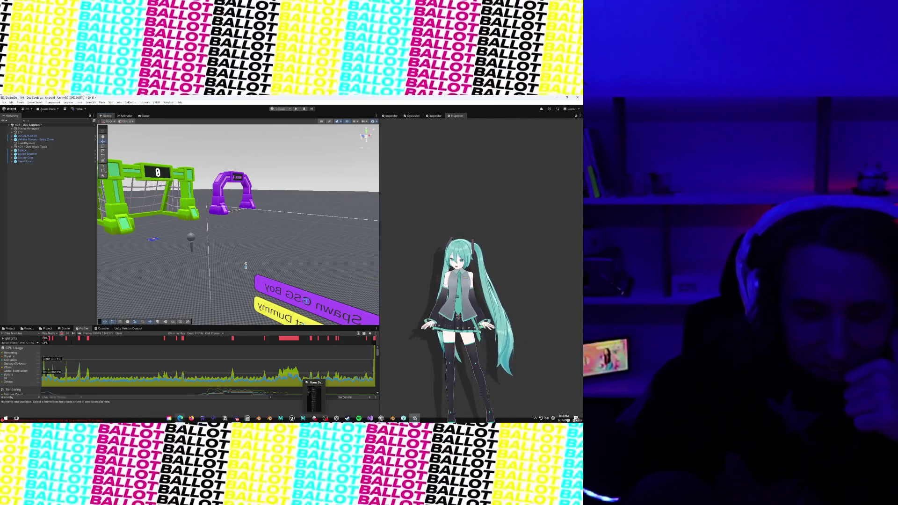
mouse_move(180, 418)
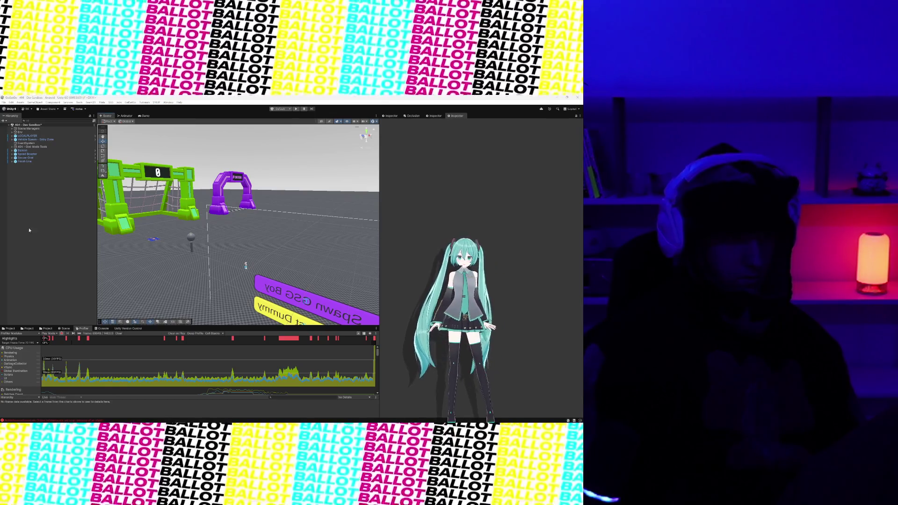
mouse_move(284, 420)
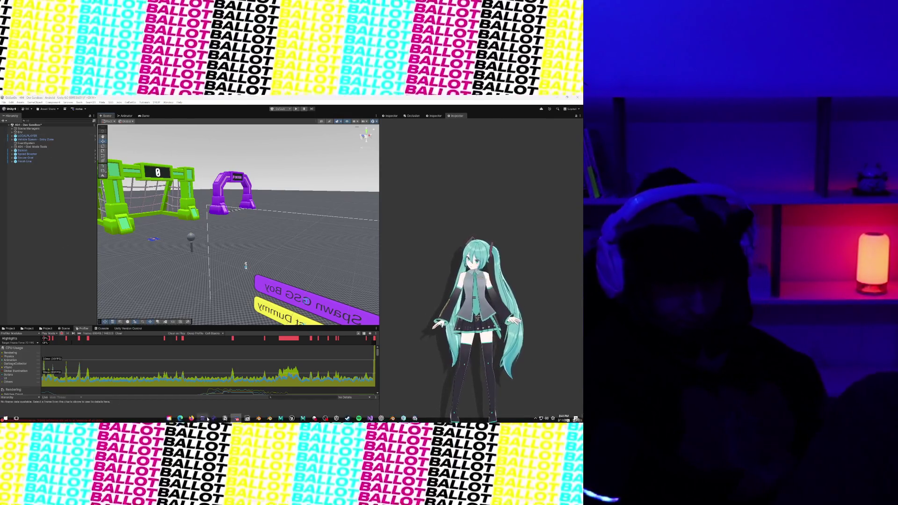
mouse_move(185, 423)
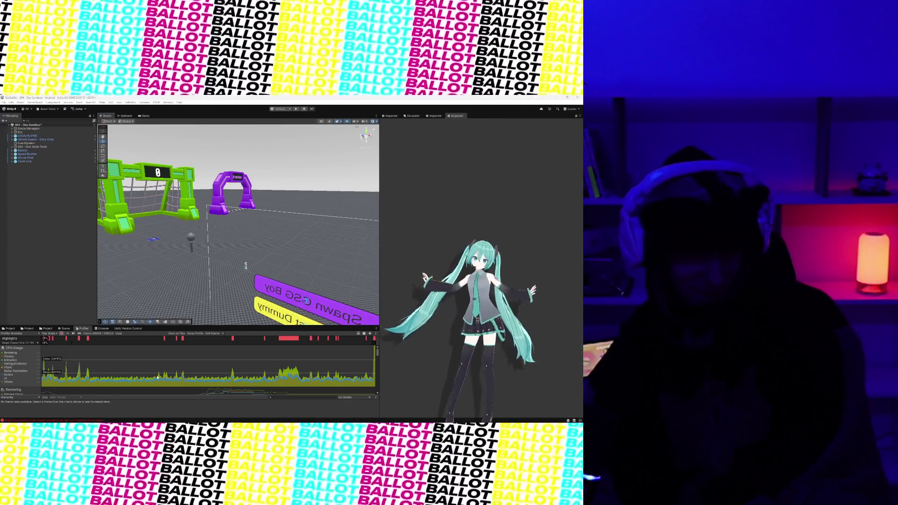
scroll(248, 277, down, 5)
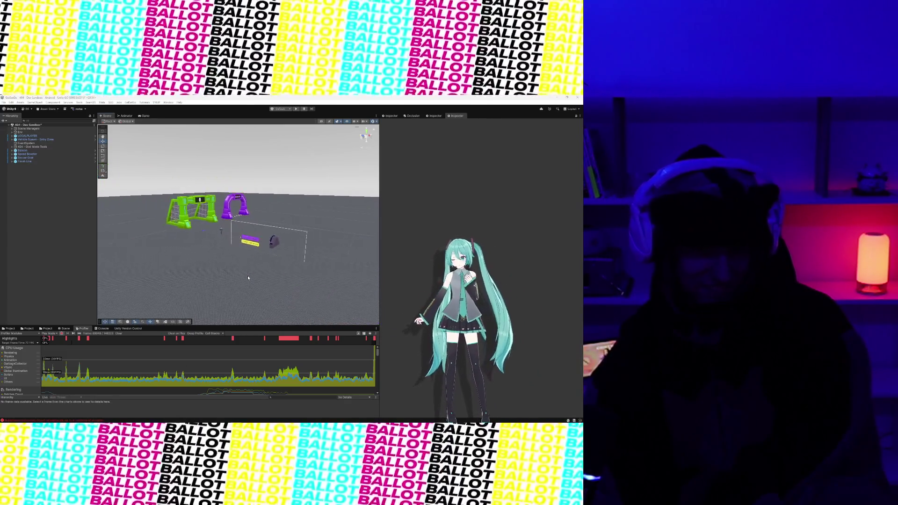
scroll(243, 272, up, 3)
scroll(236, 254, down, 4)
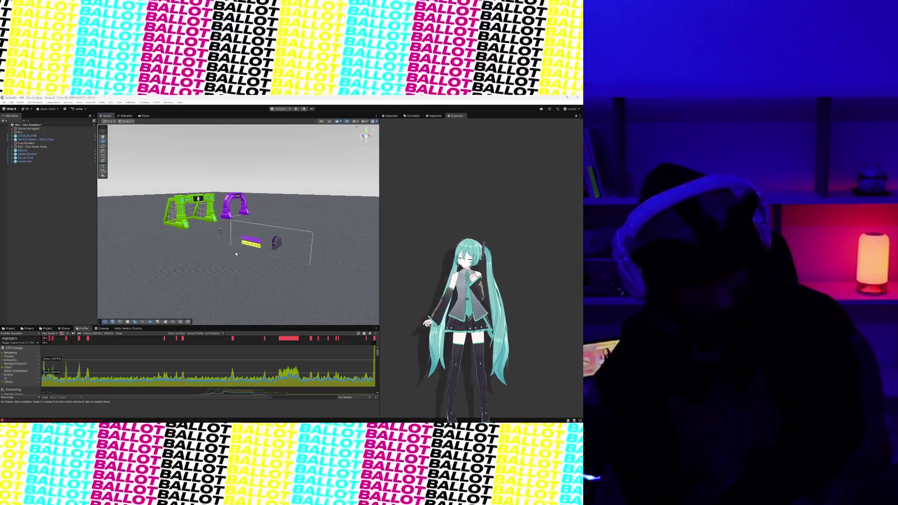
scroll(236, 254, up, 4)
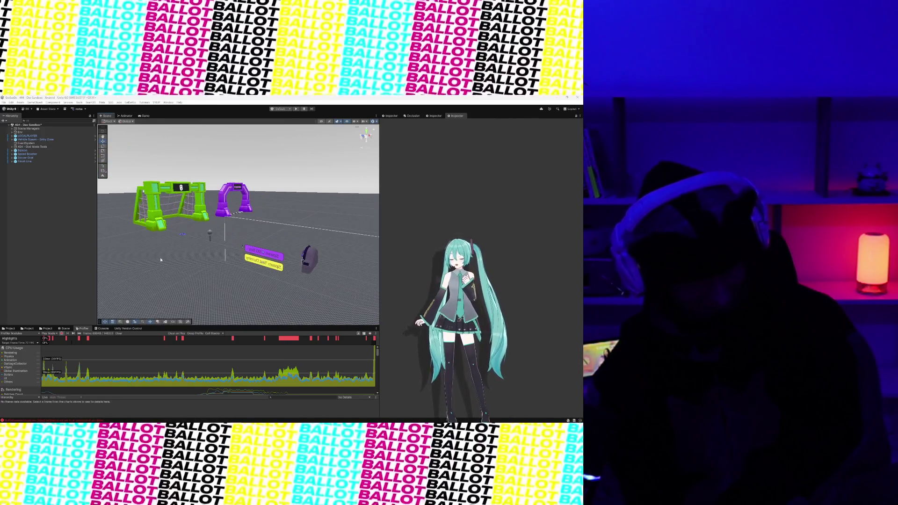
scroll(161, 260, down, 5)
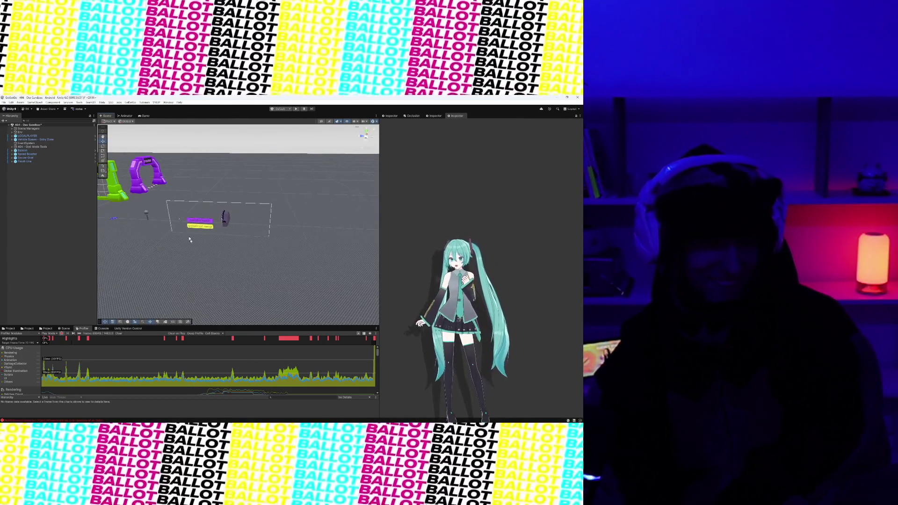
mouse_move(210, 224)
mouse_down()
mouse_move(265, 256)
mouse_move(129, 258)
mouse_move(192, 266)
mouse_move(201, 280)
mouse_up()
scroll(276, 254, up, 2)
scroll(184, 260, up, 3)
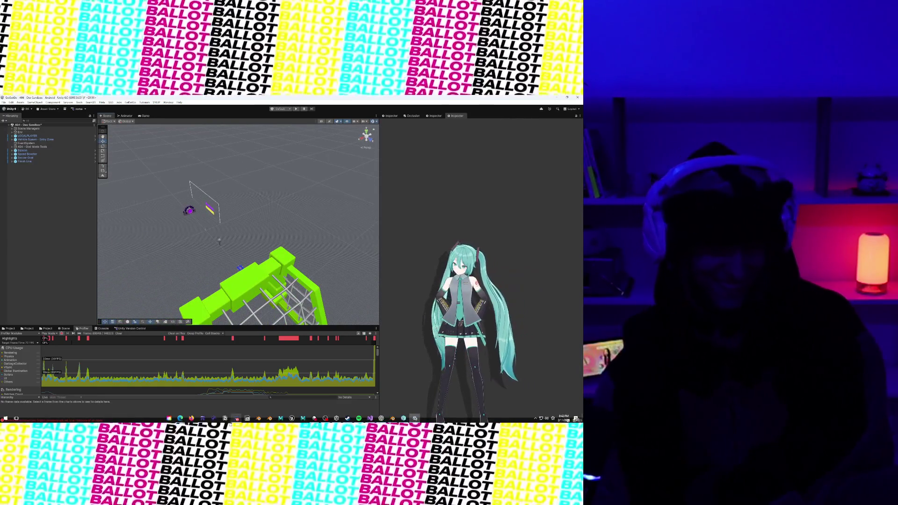
mouse_move(181, 419)
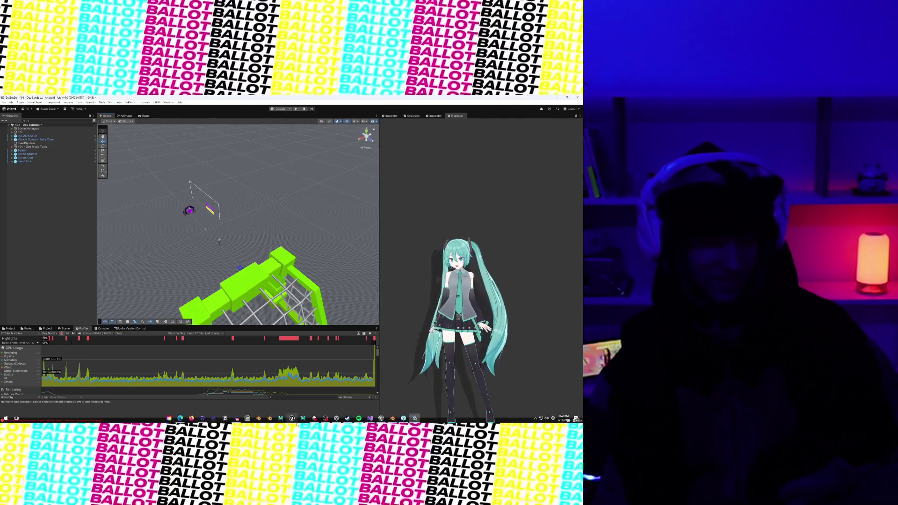
scroll(241, 262, down, 2)
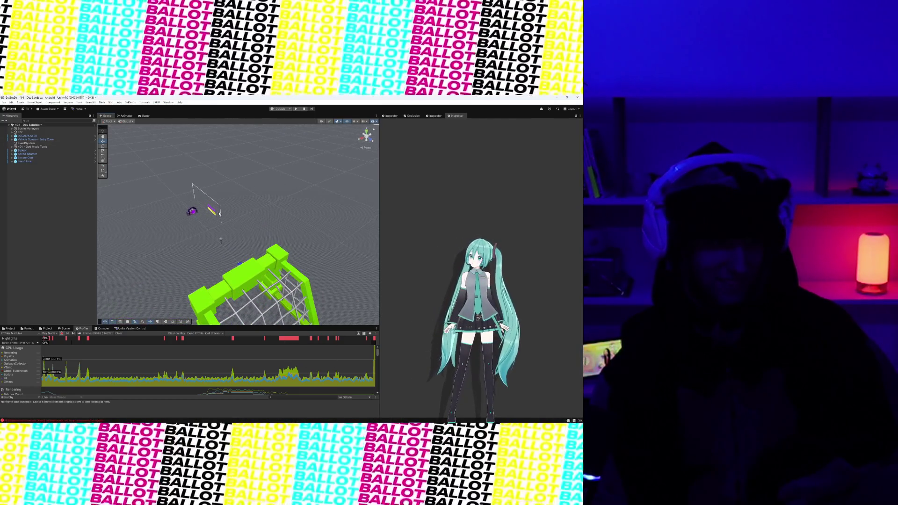
scroll(219, 213, up, 5)
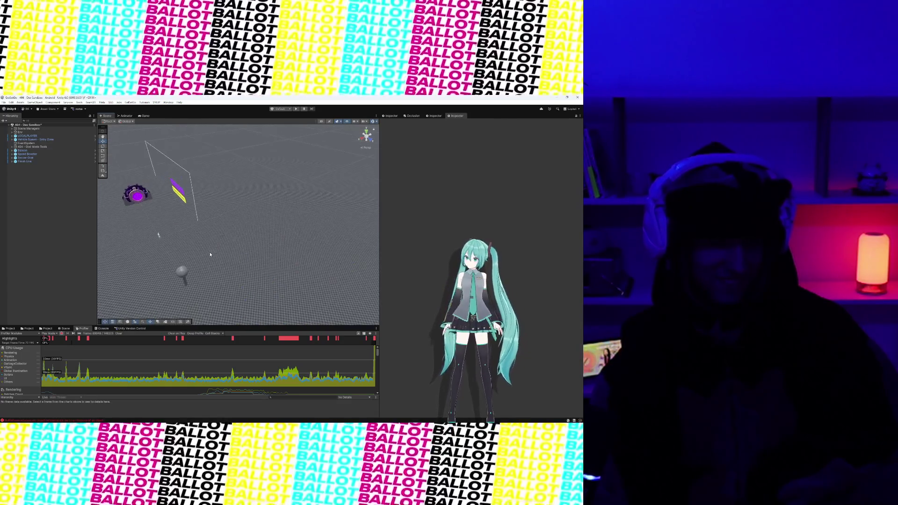
scroll(245, 244, down, 5)
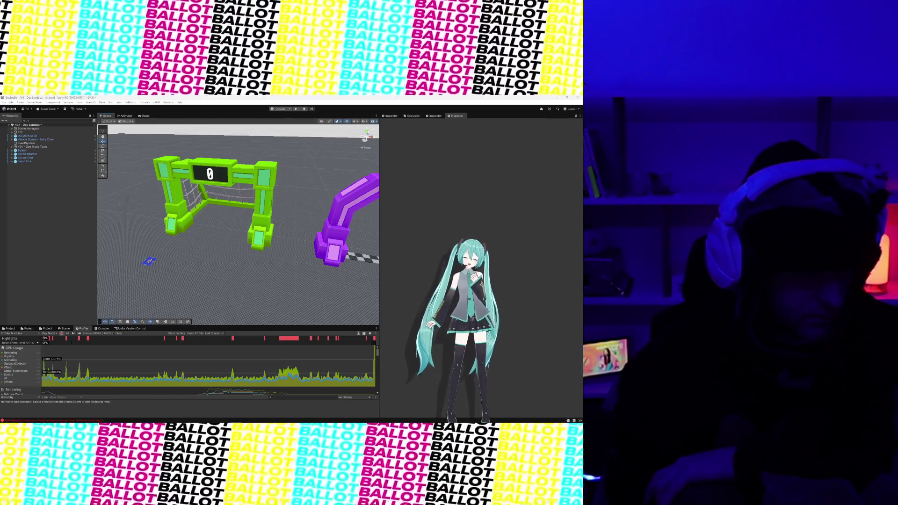
Bring up the Project asset browser while the Profiler records.
mouse_move(402, 421)
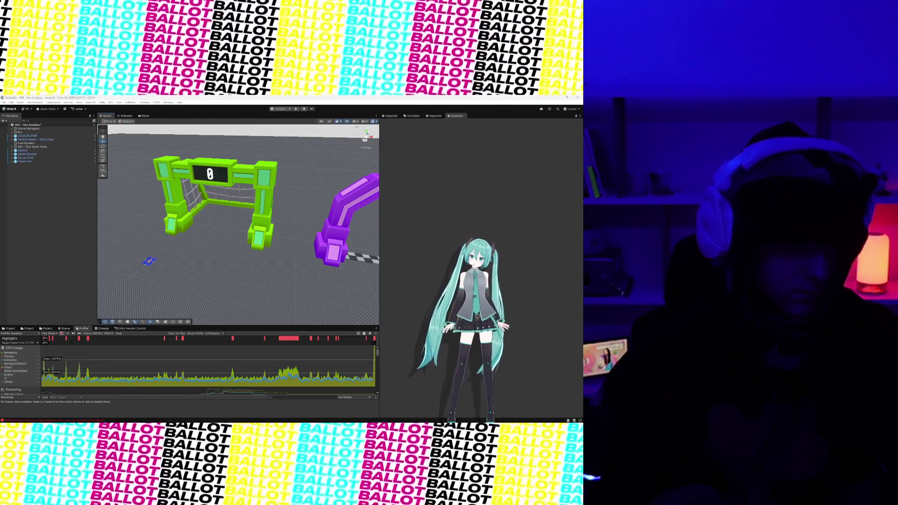
click(11, 328)
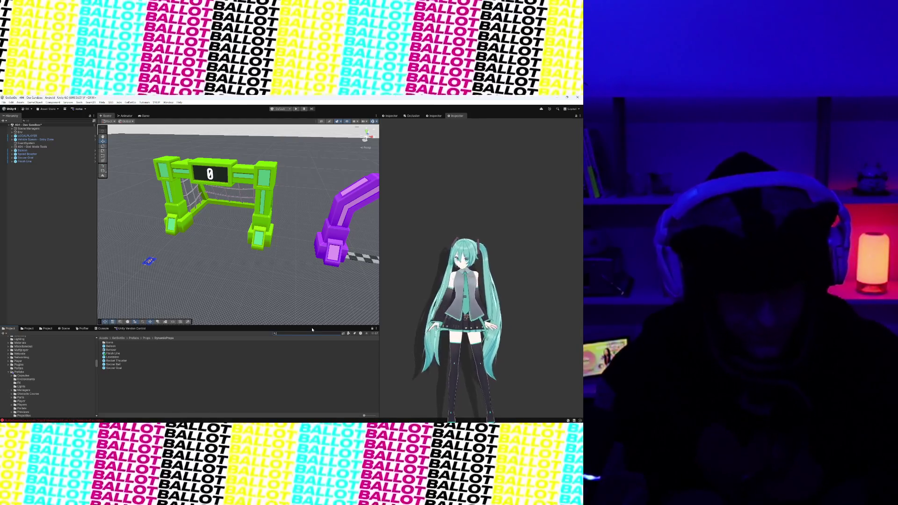
Search the Project for 'Emissive' and open the GSG_Toon_Emissive shader graph.
text(smi)
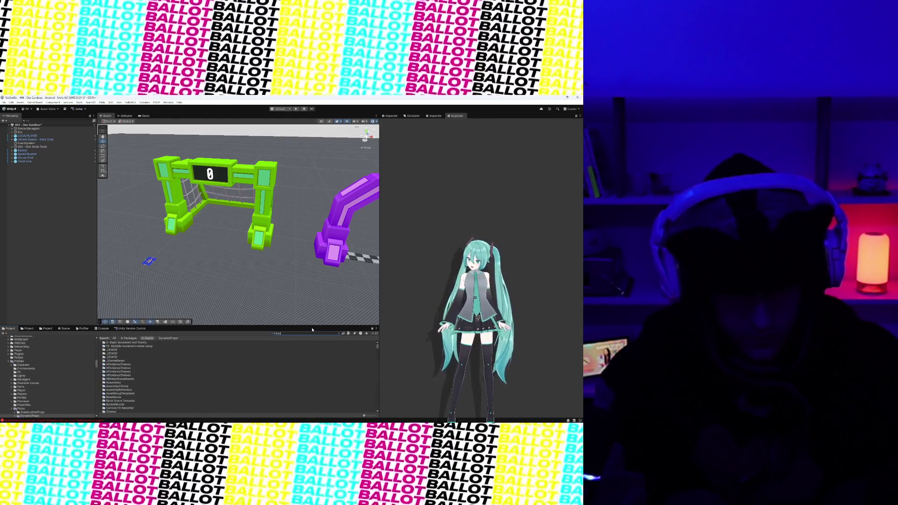
text(ssive)
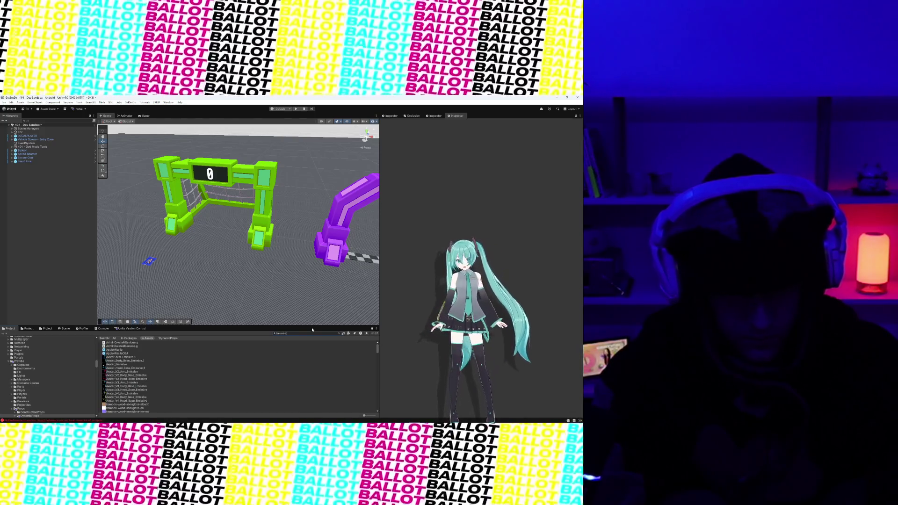
key(BackSpace)
key(BackSpace)
key(BackSpace)
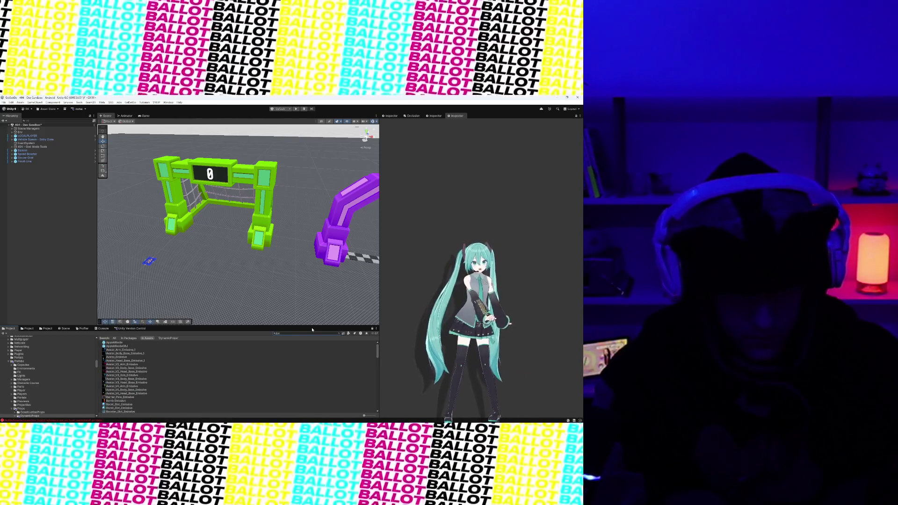
text(missive)
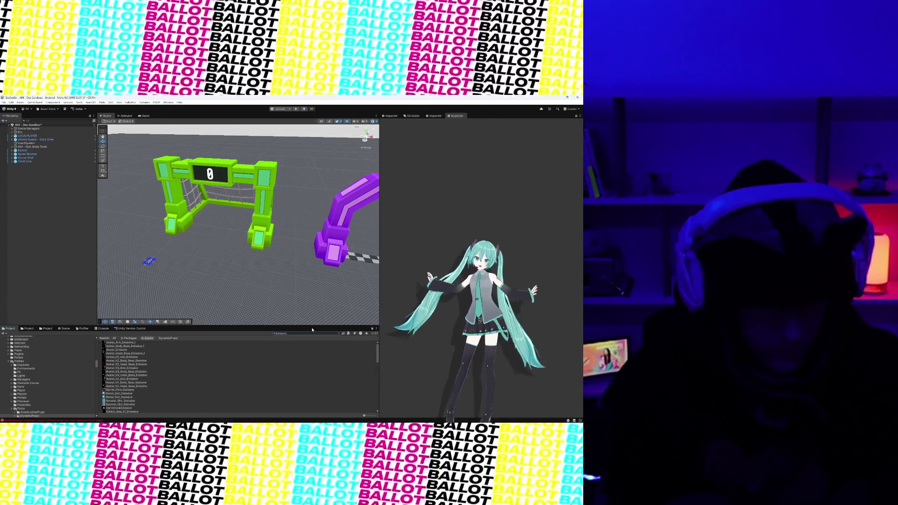
scroll(162, 375, down, 5)
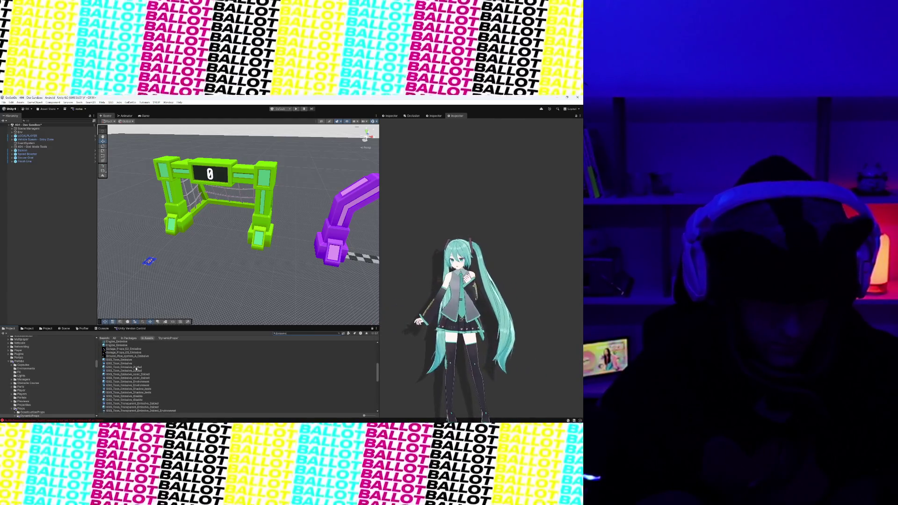
click(131, 364)
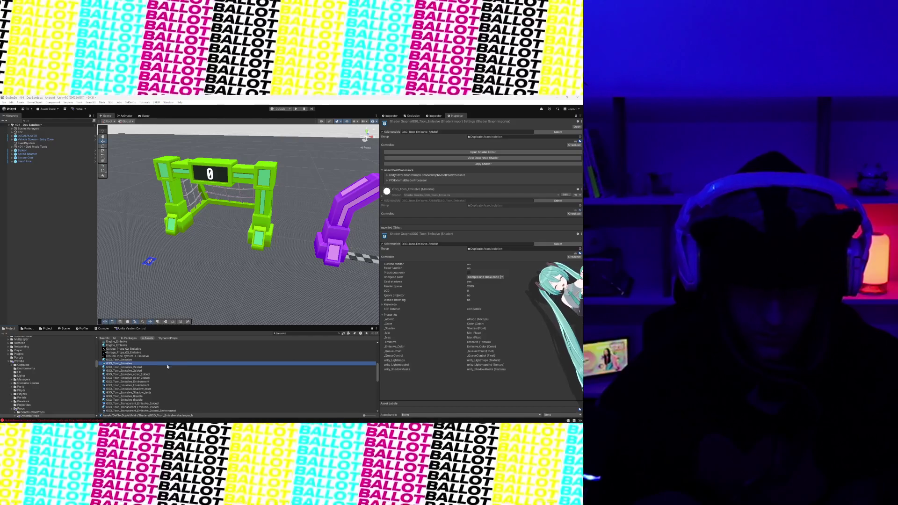
double_click(130, 365)
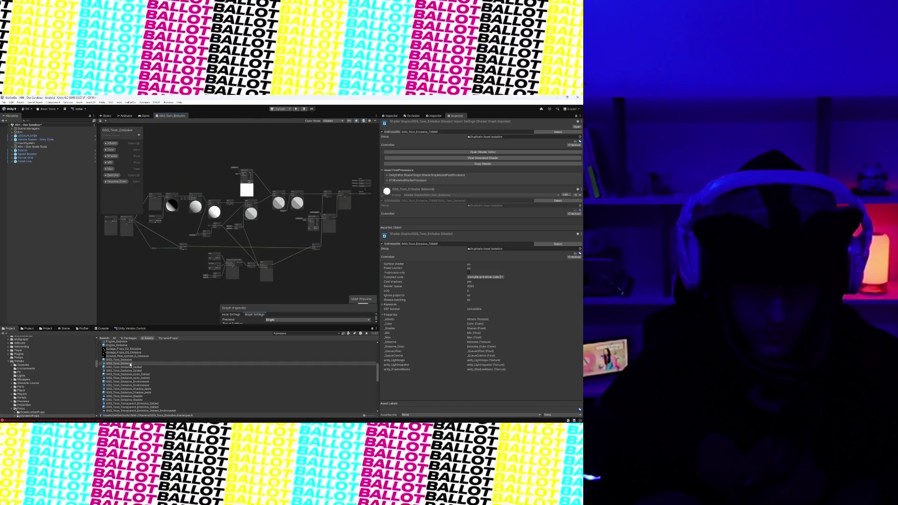
Zoom the GSG_Toon_Emissive canvas and drag the Inspector splitter right to widen the graph.
scroll(239, 256, up, 8)
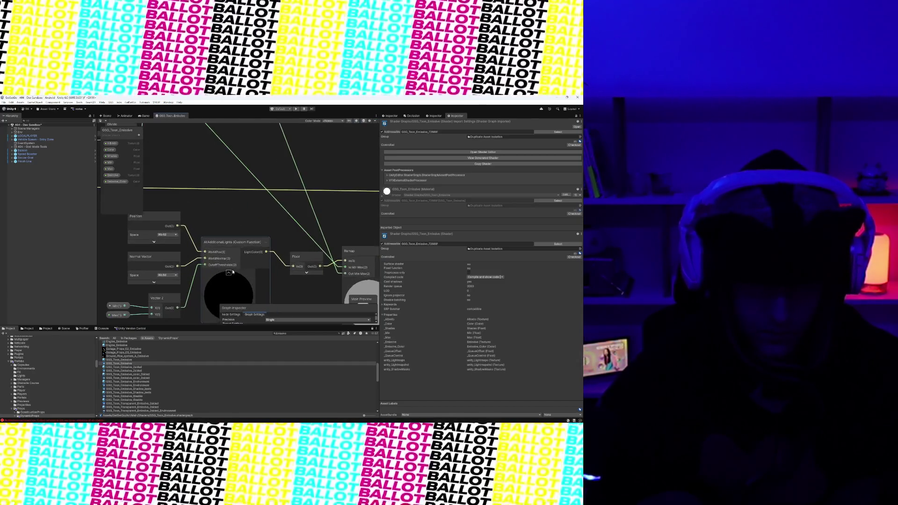
scroll(340, 251, up, 2)
scroll(341, 251, down, 6)
scroll(283, 255, up, 3)
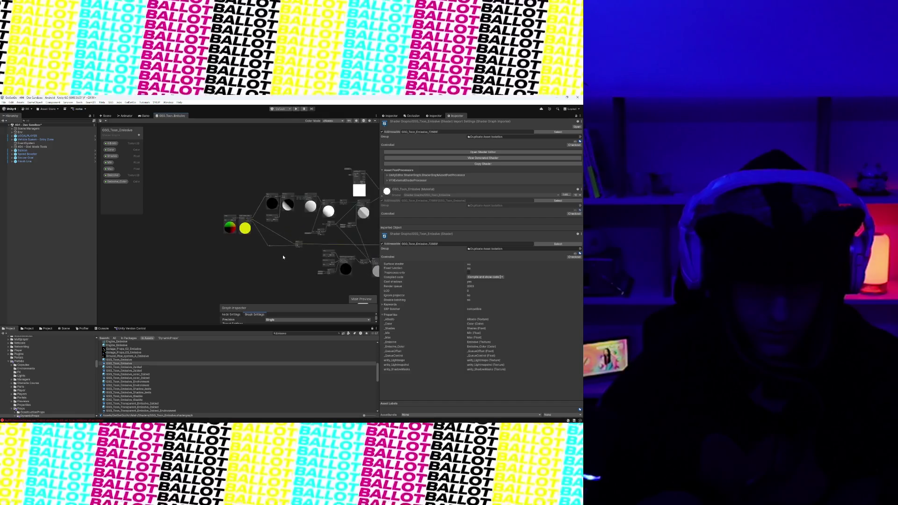
scroll(215, 253, down, 2)
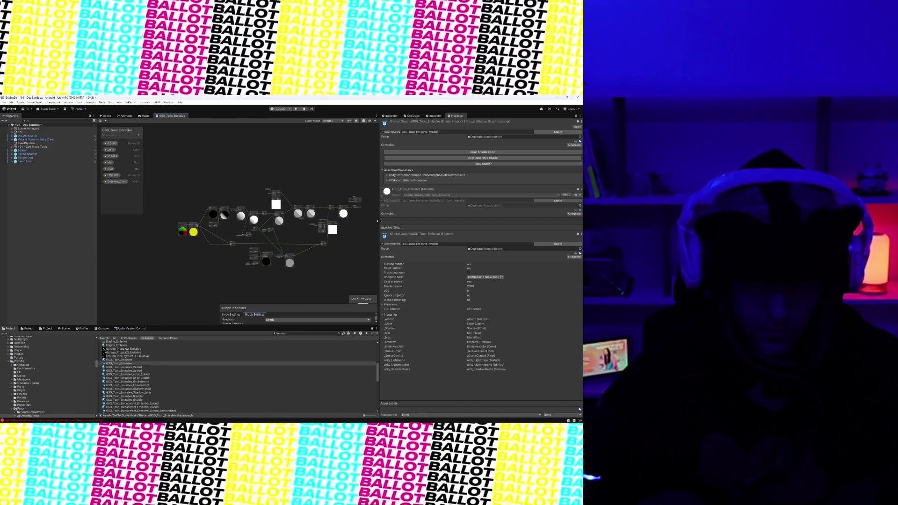
drag(379, 221, 552, 221)
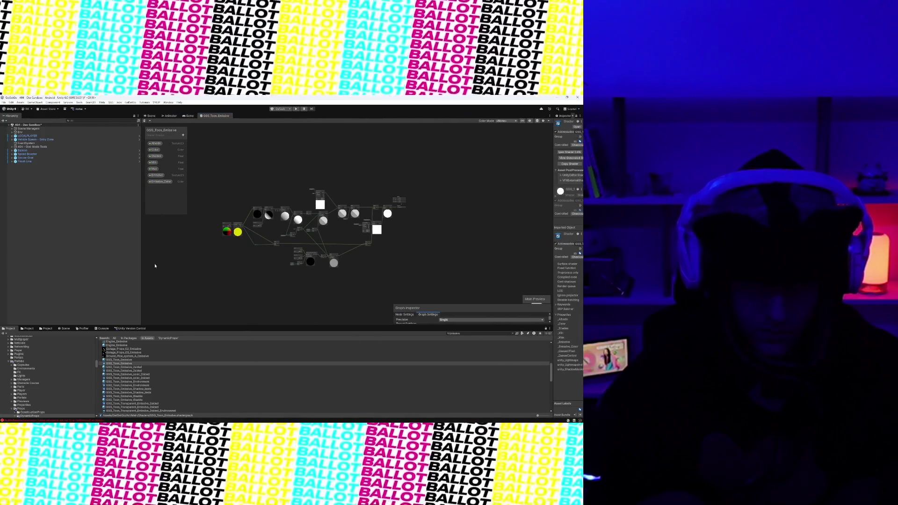
Shrink the Hierarchy panel and zoom the graph to centre the node network.
drag(141, 262, 23, 263)
scroll(97, 281, up, 5)
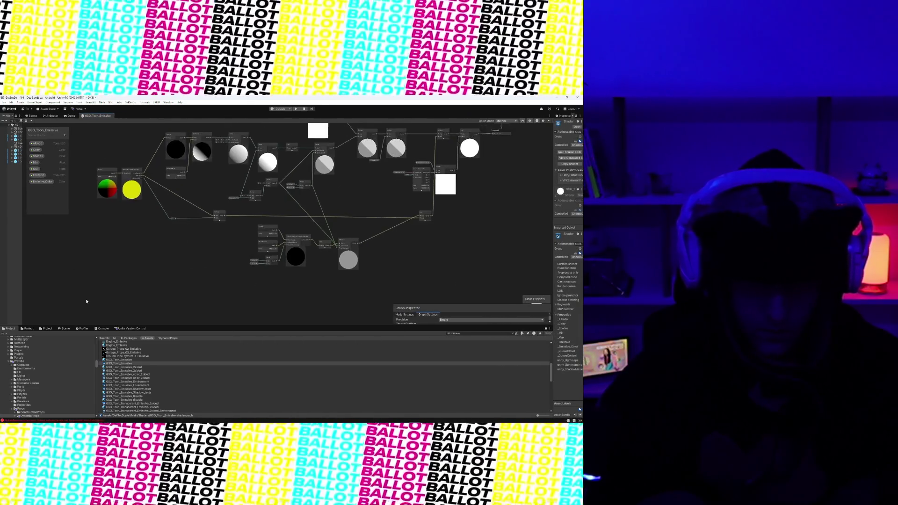
drag(86, 301, 59, 340)
scroll(391, 238, up, 6)
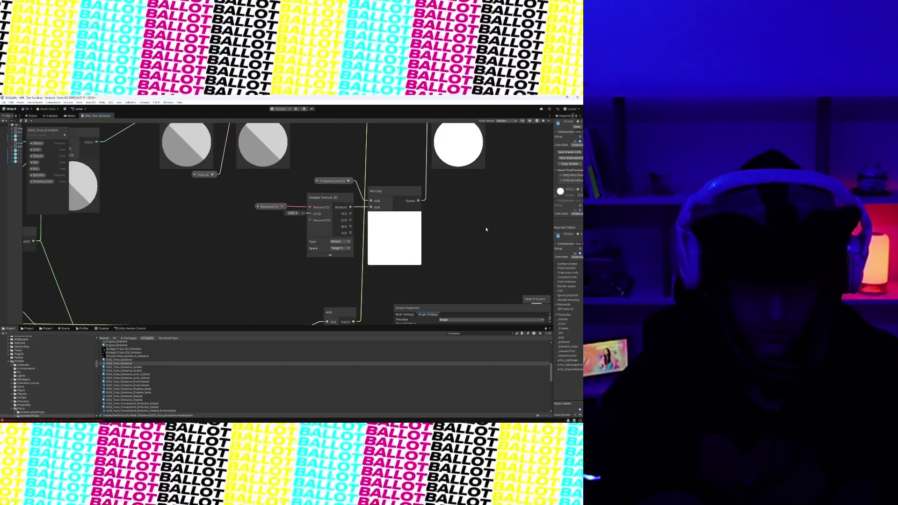
scroll(336, 307, down, 4)
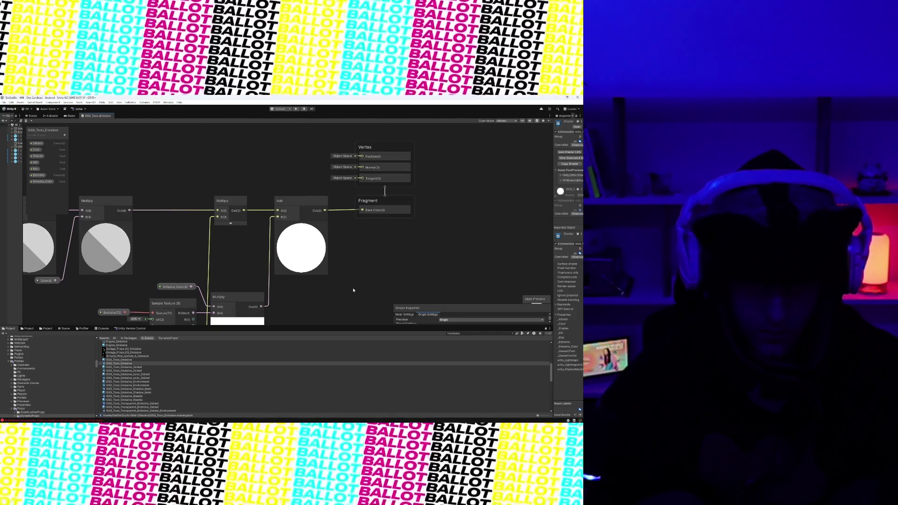
scroll(353, 290, down, 5)
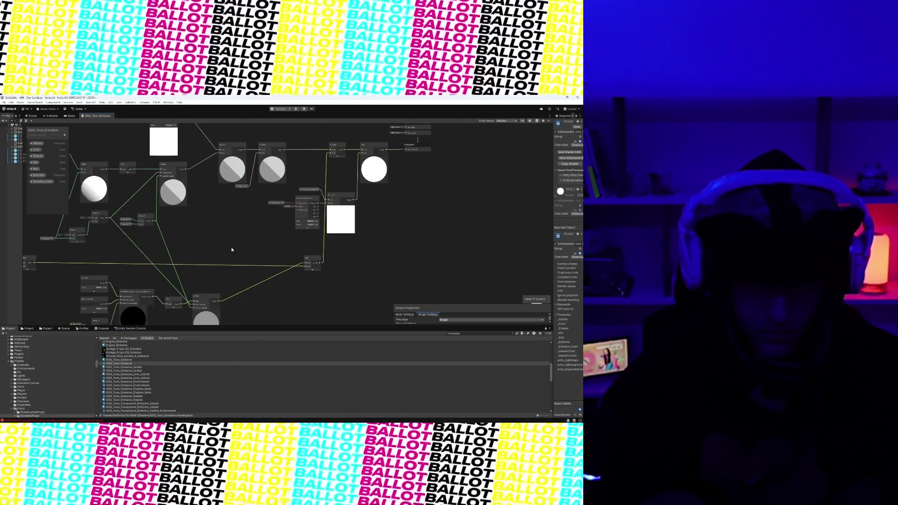
scroll(231, 250, up, 5)
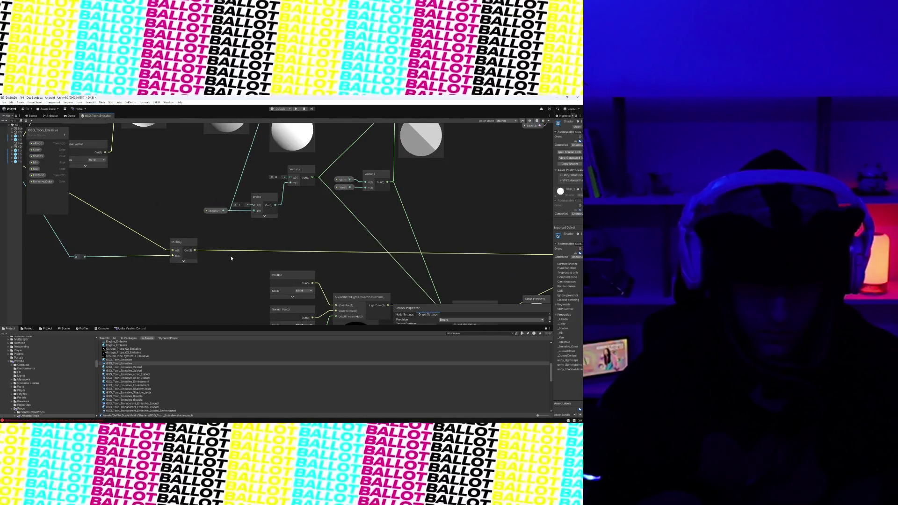
scroll(231, 258, down, 6)
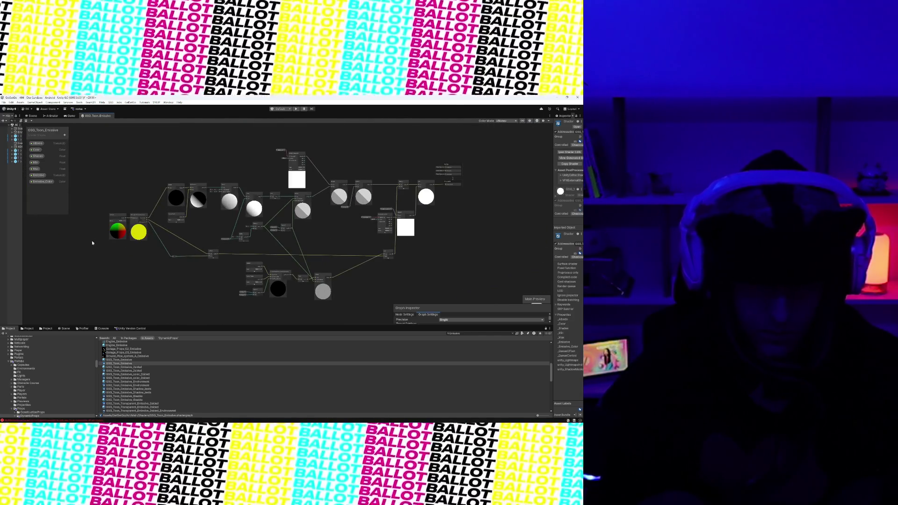
scroll(161, 247, up, 4)
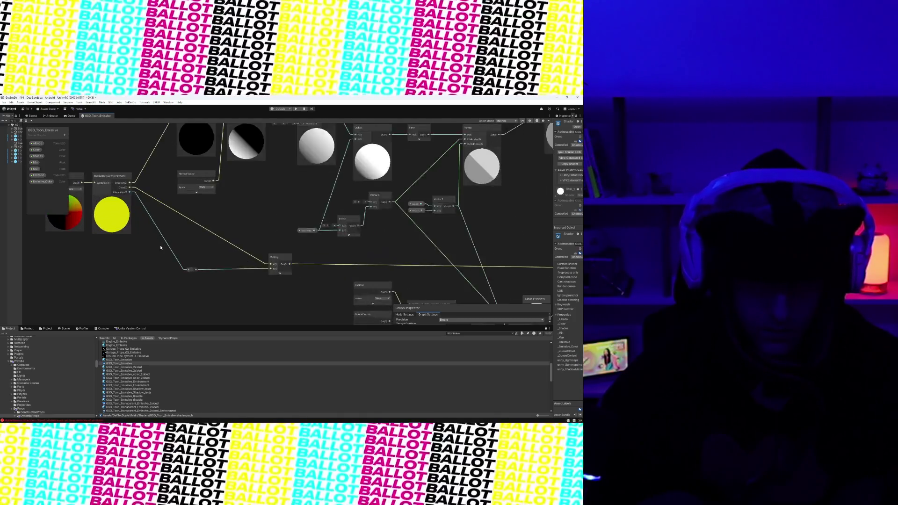
scroll(263, 243, down, 3)
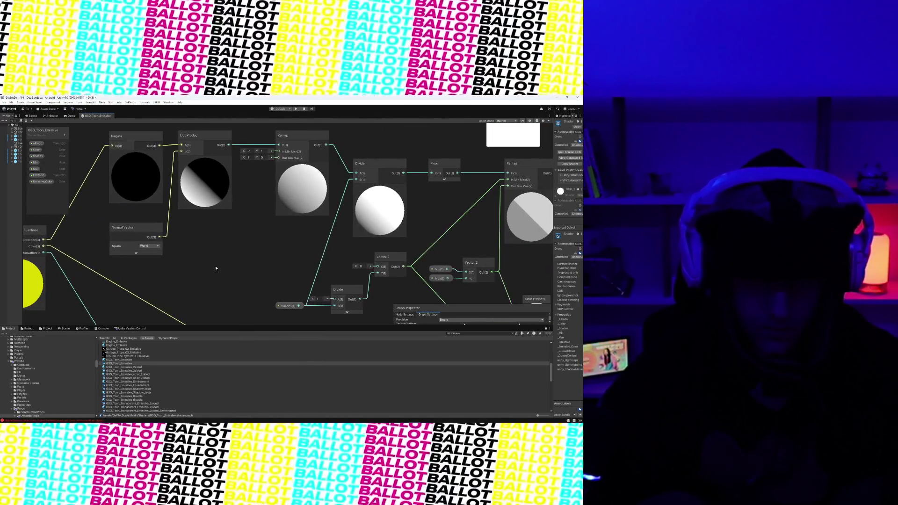
scroll(220, 265, up, 2)
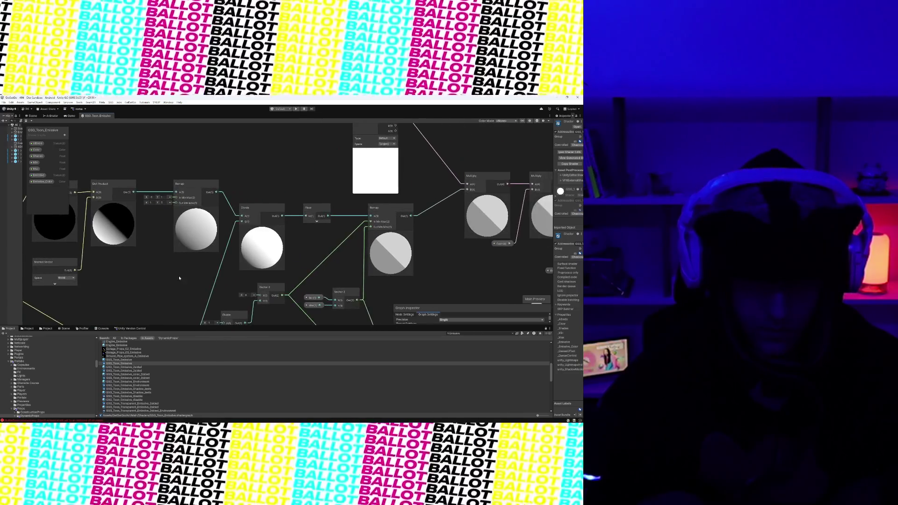
scroll(422, 252, down, 2)
Bring the Multiply and Lerp nodes into view and snip the main node chain.
mouse_move(423, 252)
mouse_down()
mouse_move(323, 231)
mouse_move(363, 257)
mouse_move(248, 279)
mouse_move(270, 266)
mouse_up()
scroll(322, 231, up, 1)
scroll(249, 276, down, 1)
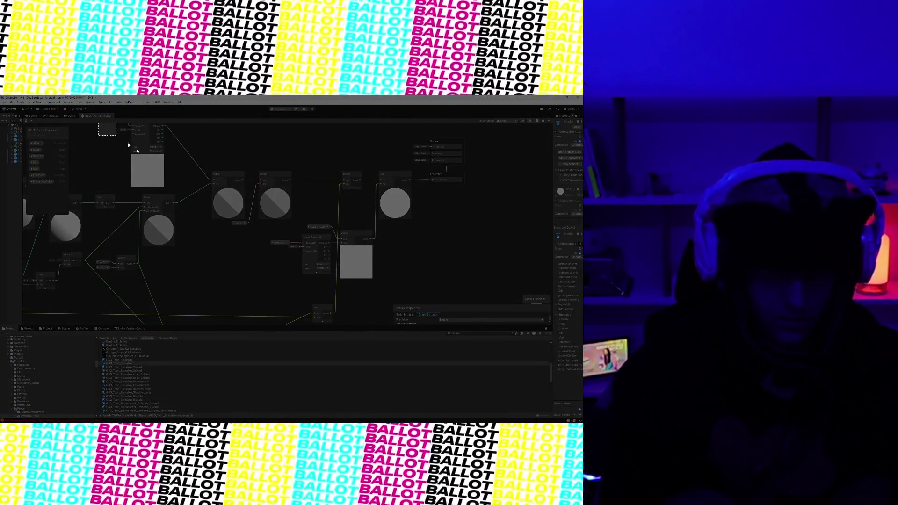
mouse_move(98, 123)
mouse_down()
mouse_move(371, 275)
mouse_move(526, 305)
mouse_move(511, 305)
mouse_up()
Pan and zoom toward the graph's left side showing the Emissive texture sampling.
scroll(296, 269, up, 5)
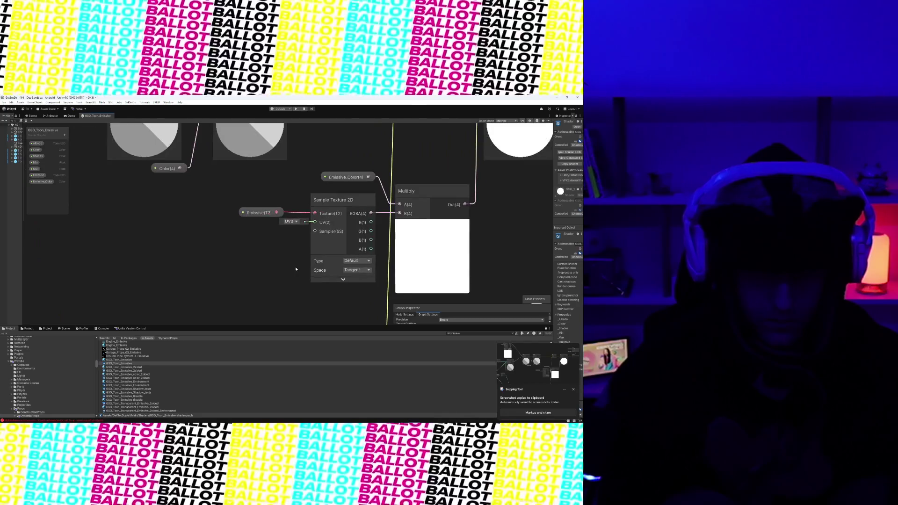
scroll(295, 269, down, 5)
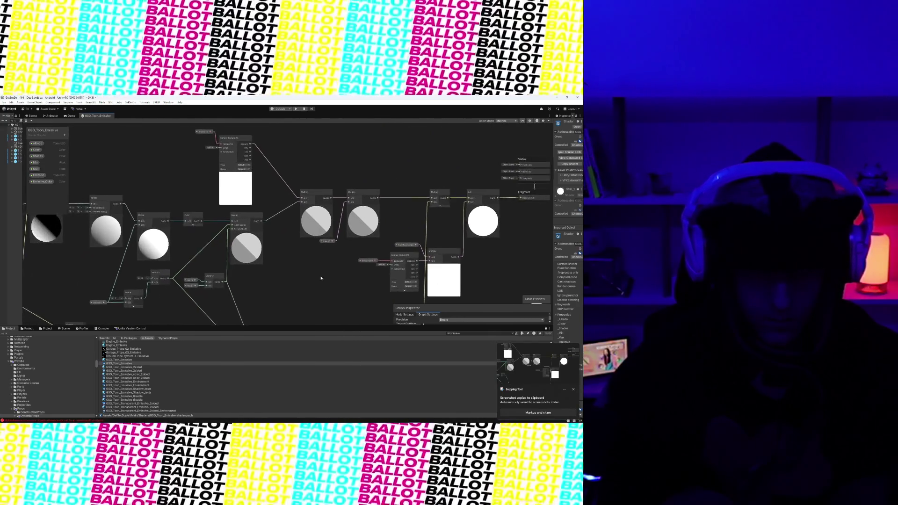
drag(321, 278, 384, 251)
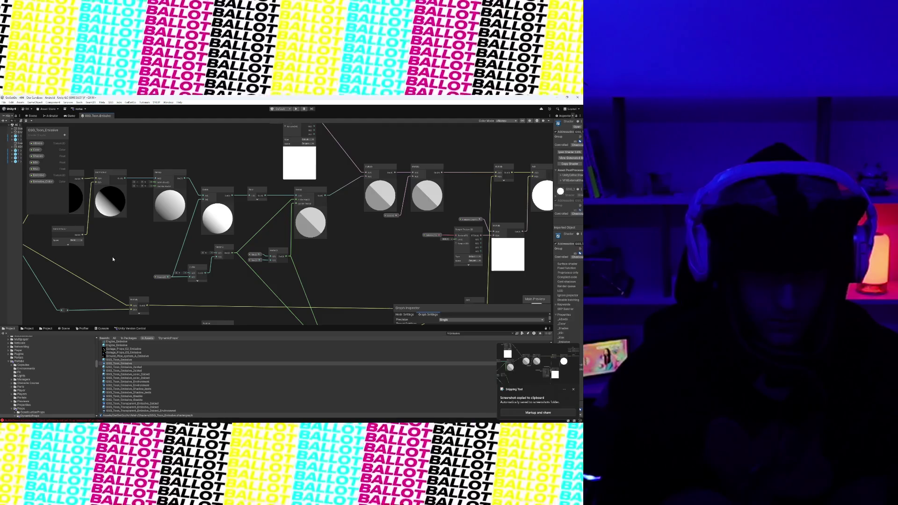
mouse_move(113, 260)
mouse_down()
mouse_move(191, 266)
mouse_move(152, 243)
mouse_move(117, 194)
mouse_up()
scroll(190, 271, up, 1)
scroll(191, 271, down, 2)
scroll(15, 247, up, 1)
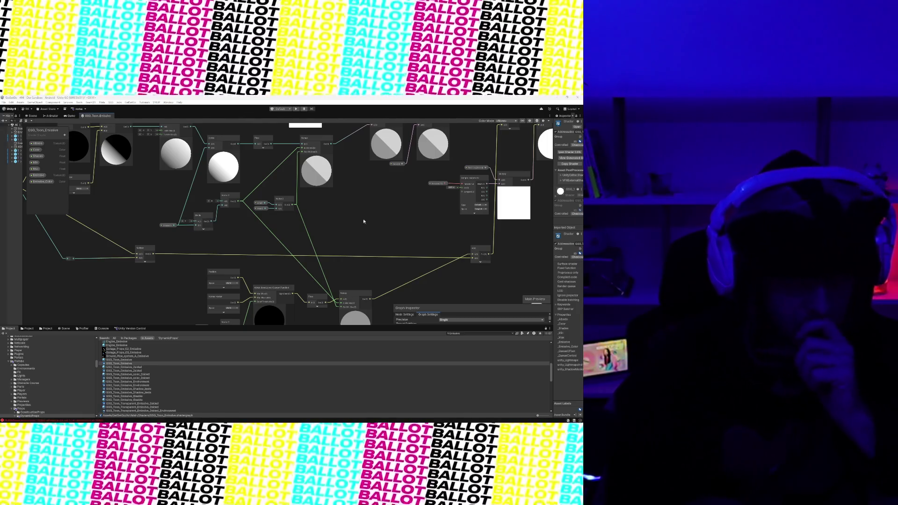
scroll(404, 201, up, 3)
mouse_move(405, 200)
mouse_down()
mouse_move(284, 241)
mouse_move(297, 230)
mouse_move(289, 243)
mouse_move(236, 242)
mouse_up()
scroll(275, 243, down, 5)
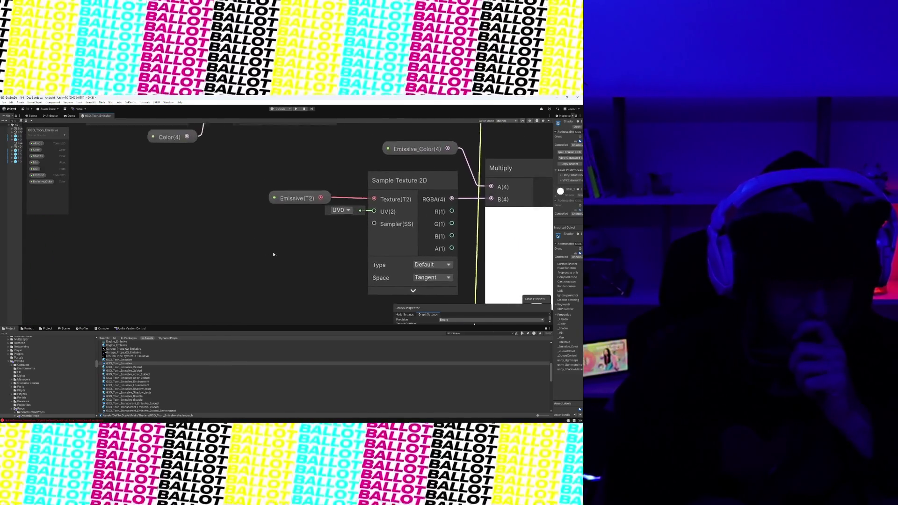
scroll(261, 212, up, 6)
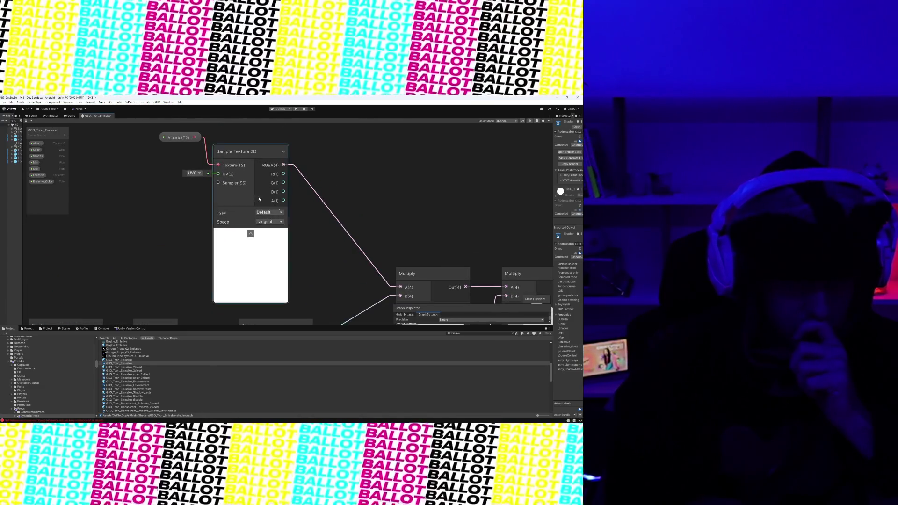
click(198, 174)
click(194, 175)
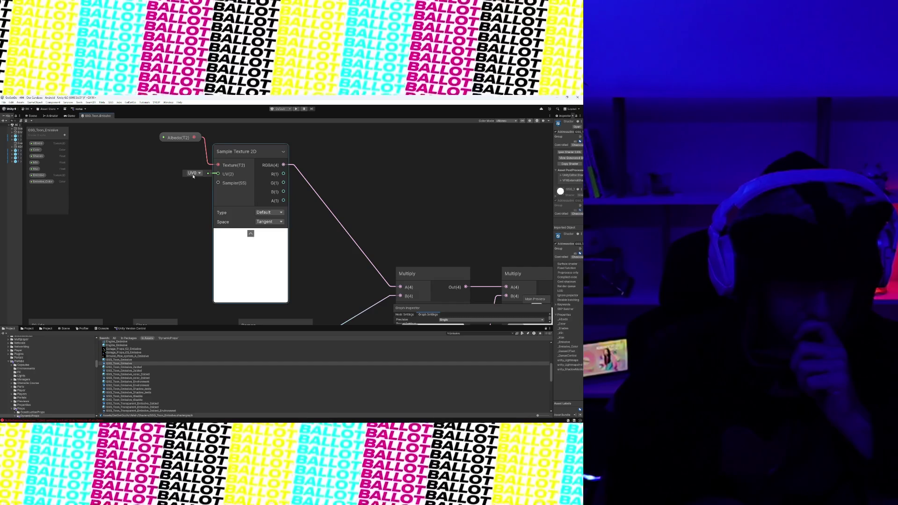
click(194, 176)
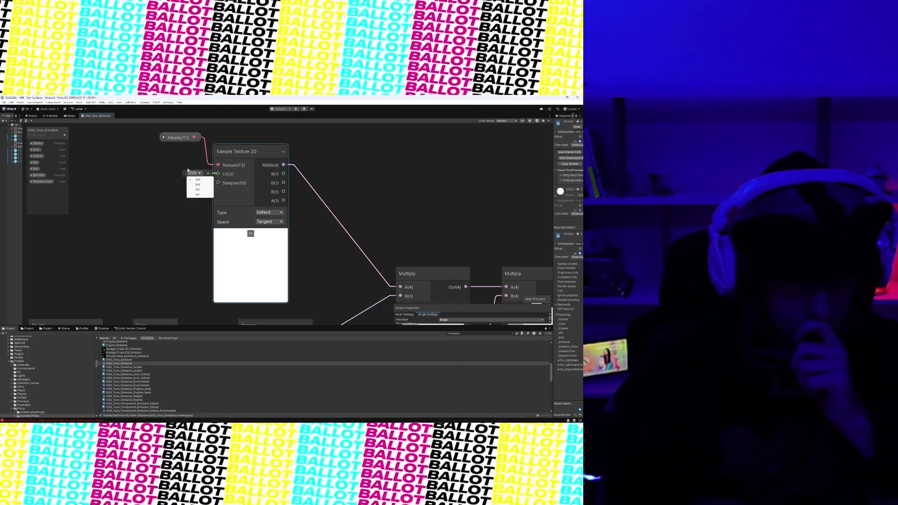
click(194, 178)
scroll(387, 196, down, 5)
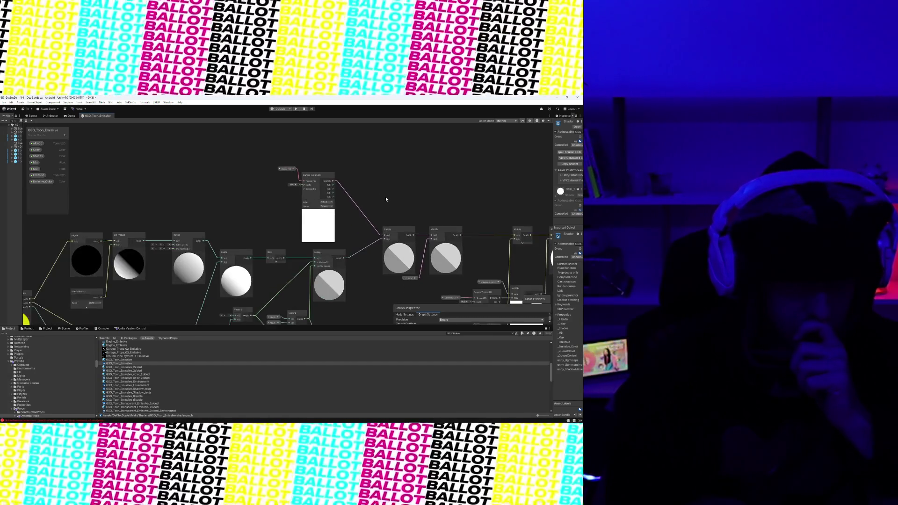
scroll(388, 197, up, 4)
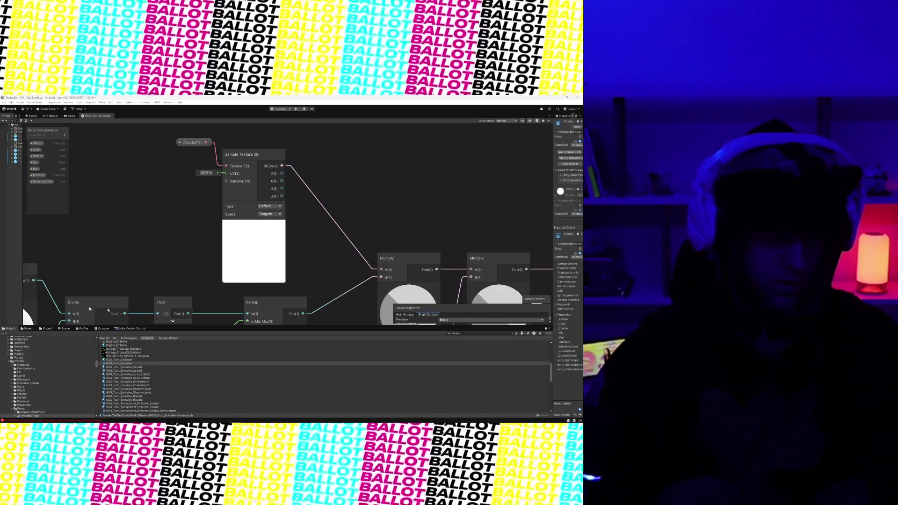
mouse_move(312, 424)
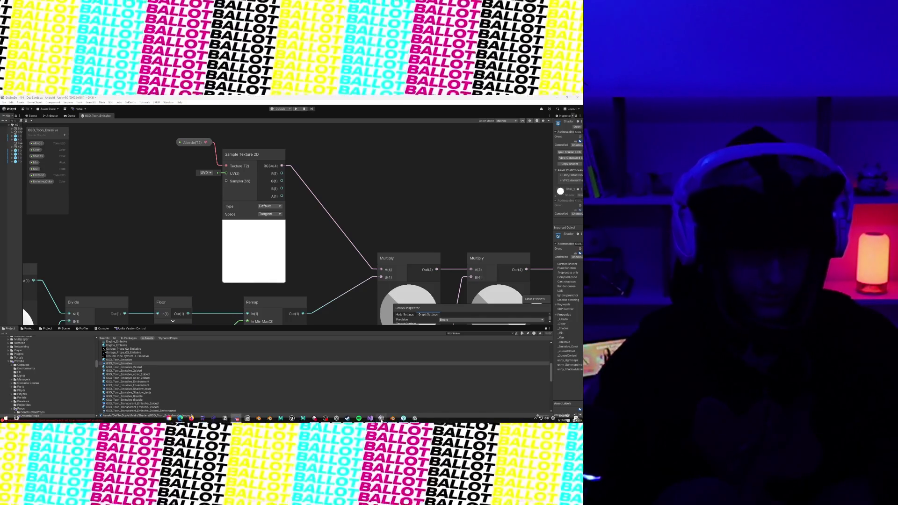
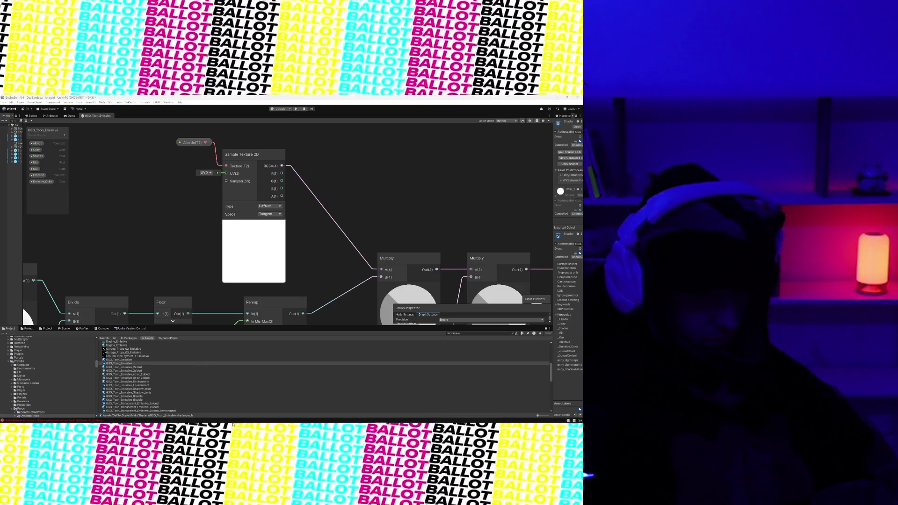
Widen the Hierarchy panel, preview the goal and arch in Game view, then return to Scene view.
mouse_move(233, 422)
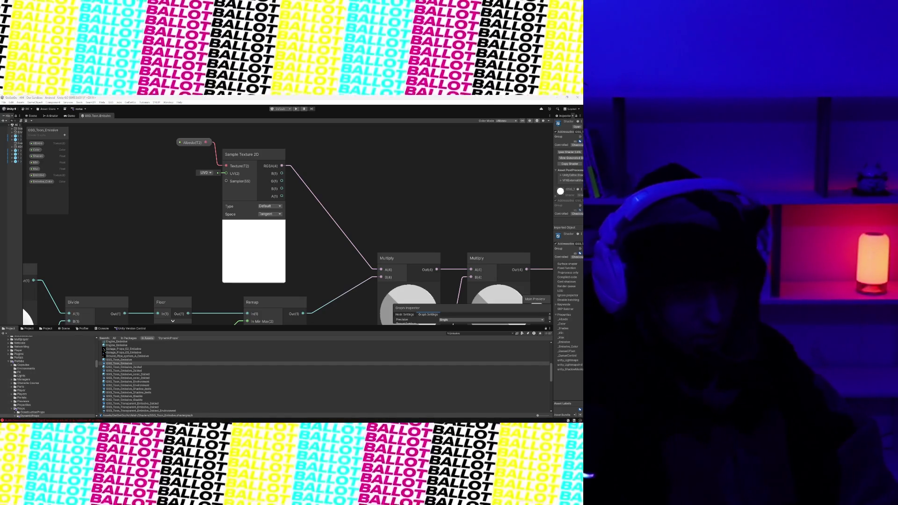
mouse_move(98, 408)
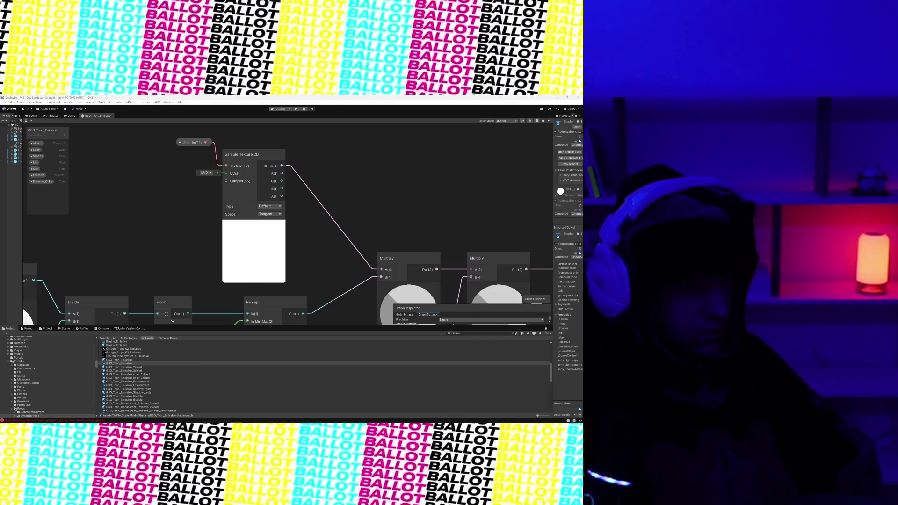
scroll(401, 208, down, 5)
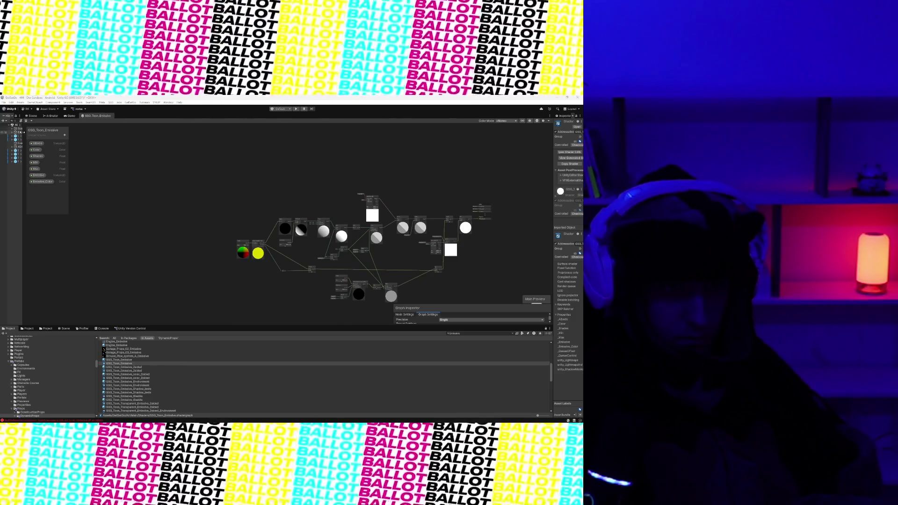
drag(23, 133, 92, 132)
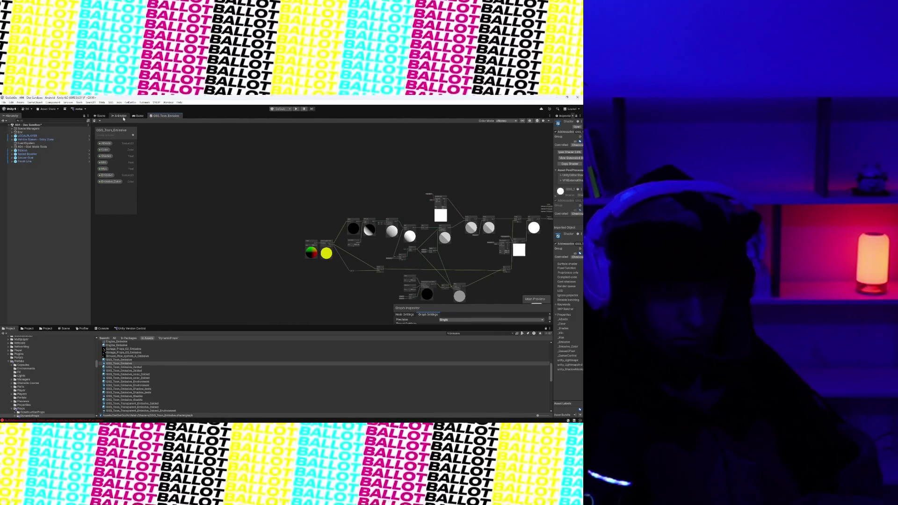
click(134, 116)
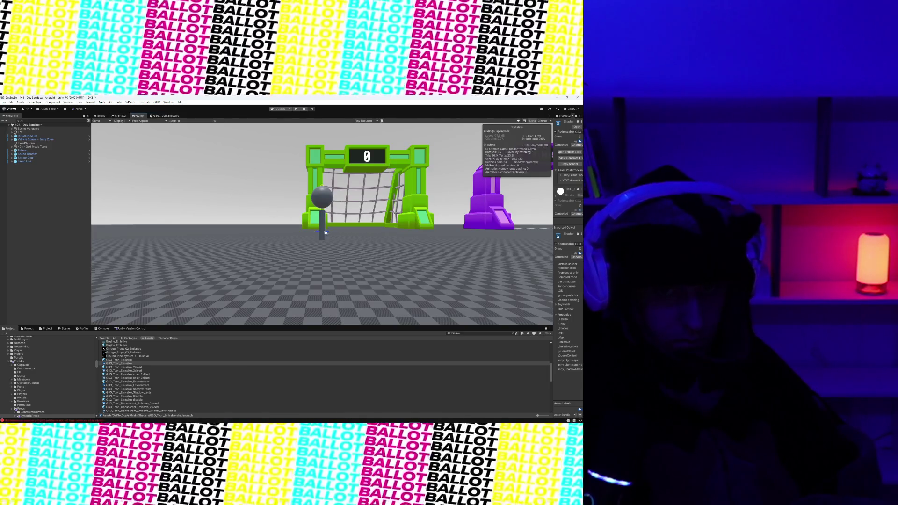
click(97, 116)
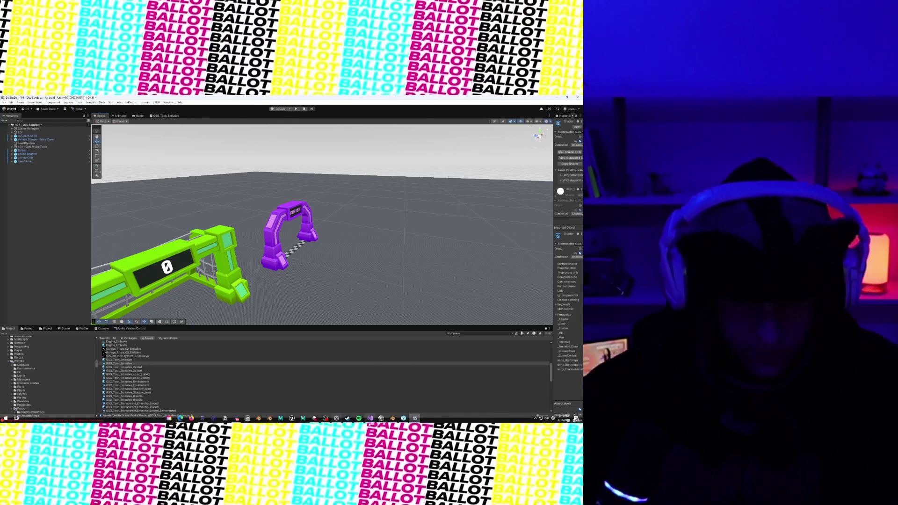
mouse_move(181, 423)
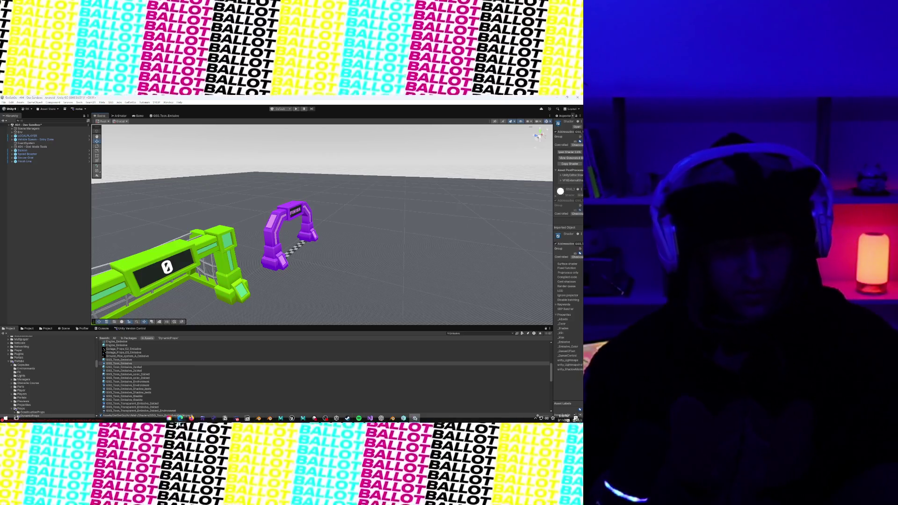